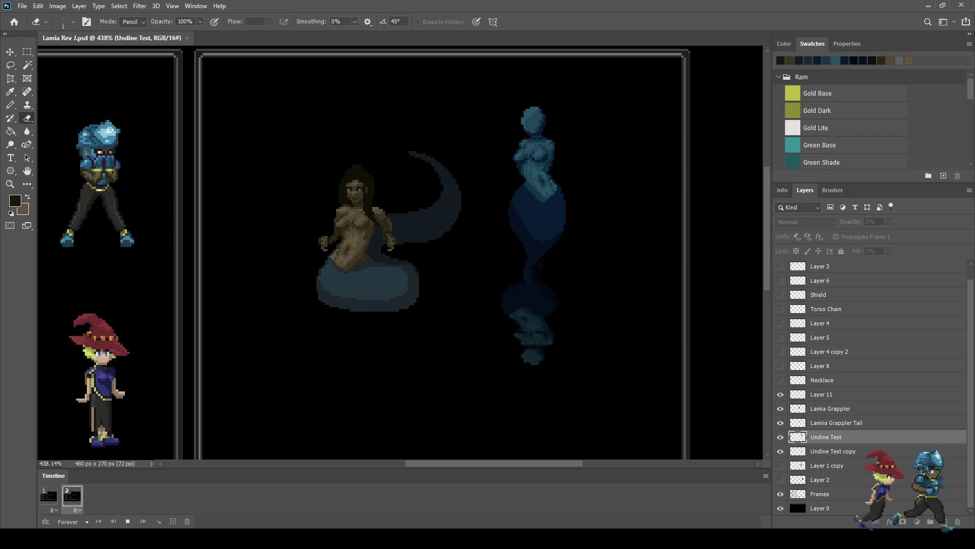
- Zoom in and out on the Lamia mockup to inspect it at various magnifications
scroll(364, 259, up, 5)
scroll(366, 255, up, 3)
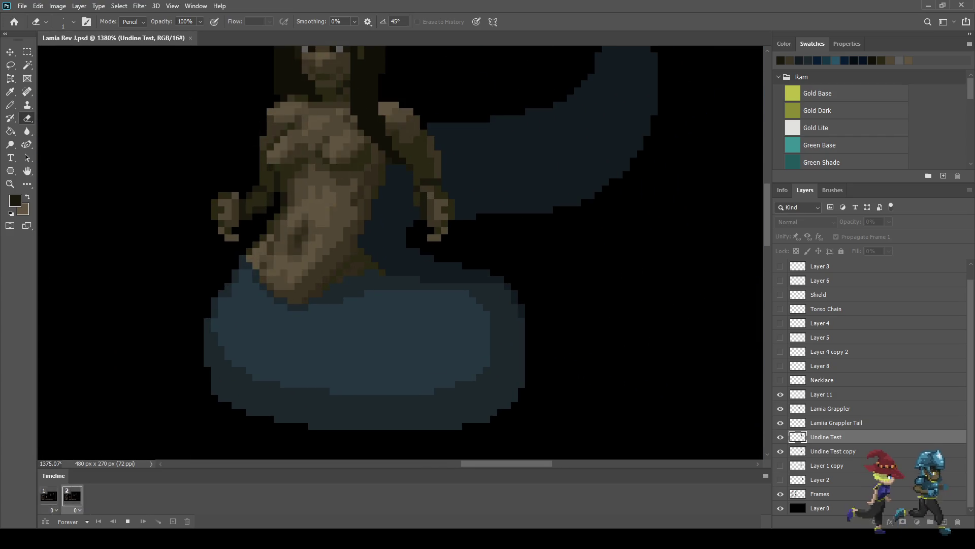
scroll(365, 254, down, 2)
scroll(366, 253, down, 1)
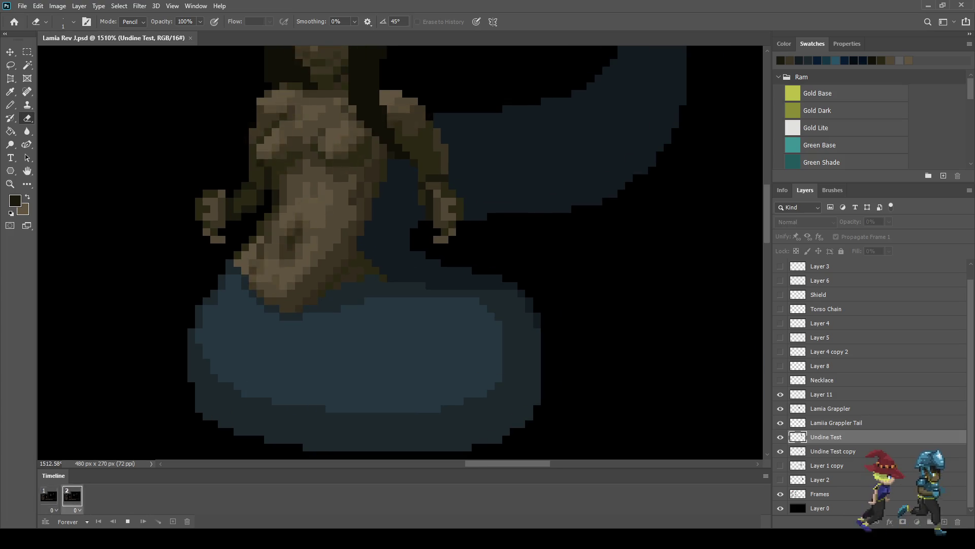
scroll(366, 254, down, 1)
scroll(365, 254, up, 1)
scroll(366, 254, down, 2)
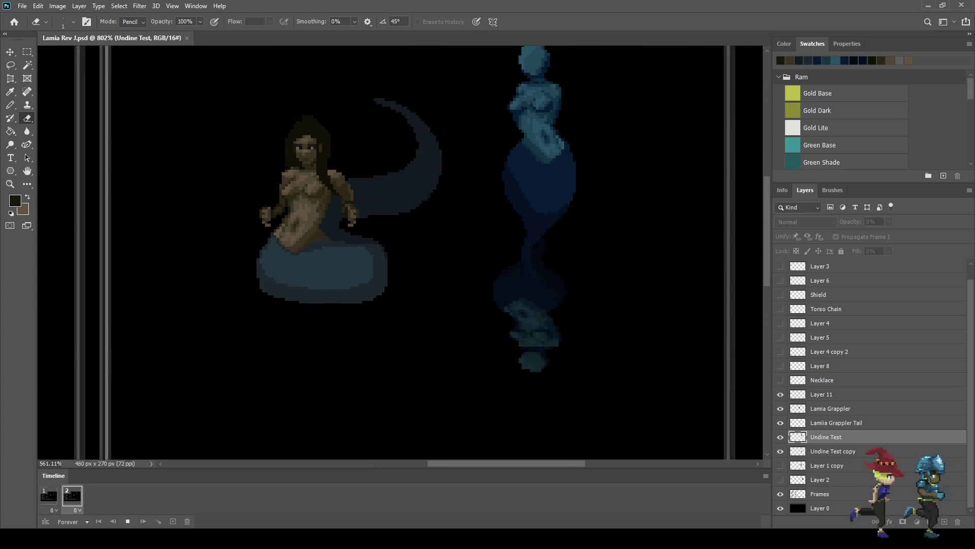
scroll(366, 253, up, 1)
scroll(366, 254, down, 1)
scroll(366, 253, down, 2)
scroll(365, 254, up, 2)
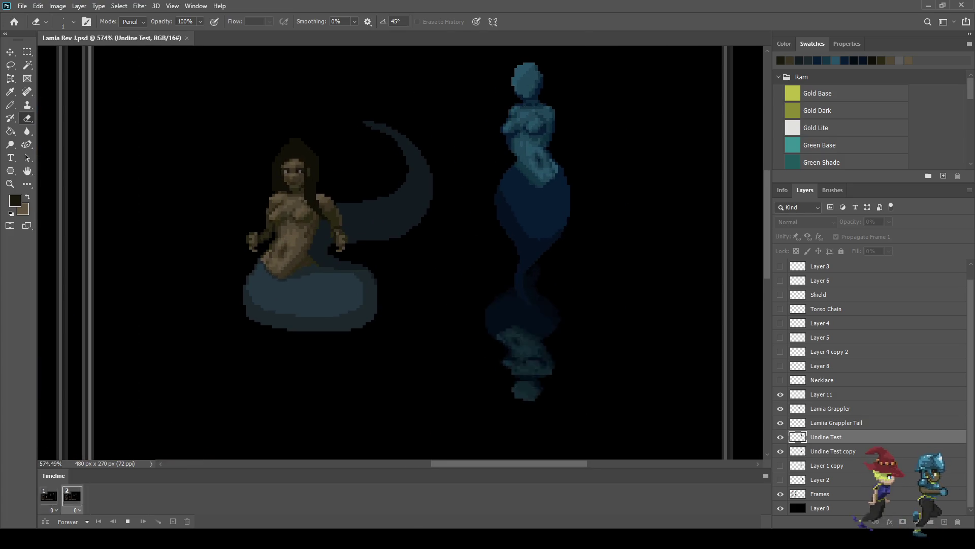
scroll(366, 254, up, 1)
scroll(282, 196, down, 2)
scroll(282, 195, down, 1)
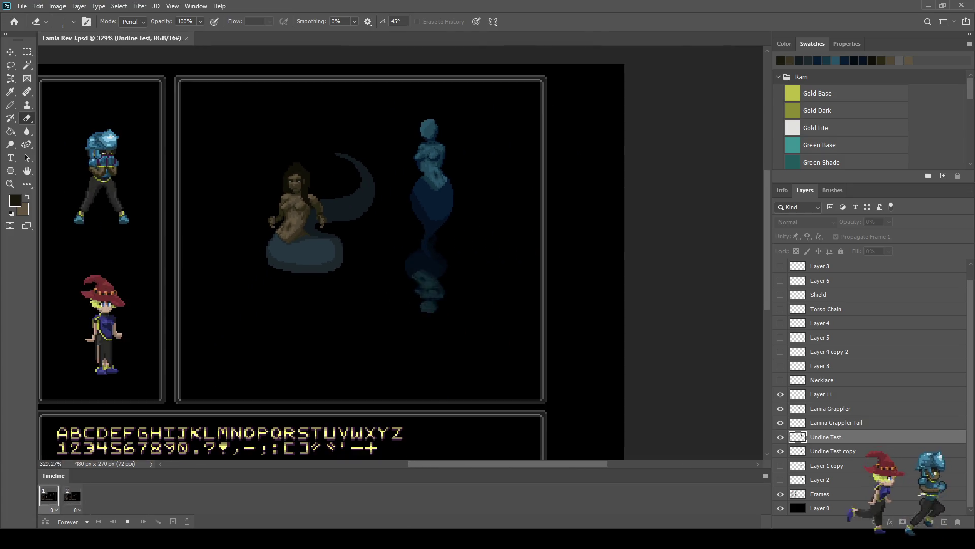
scroll(282, 195, up, 1)
scroll(402, 253, down, 2)
scroll(401, 254, up, 1)
scroll(402, 254, up, 1)
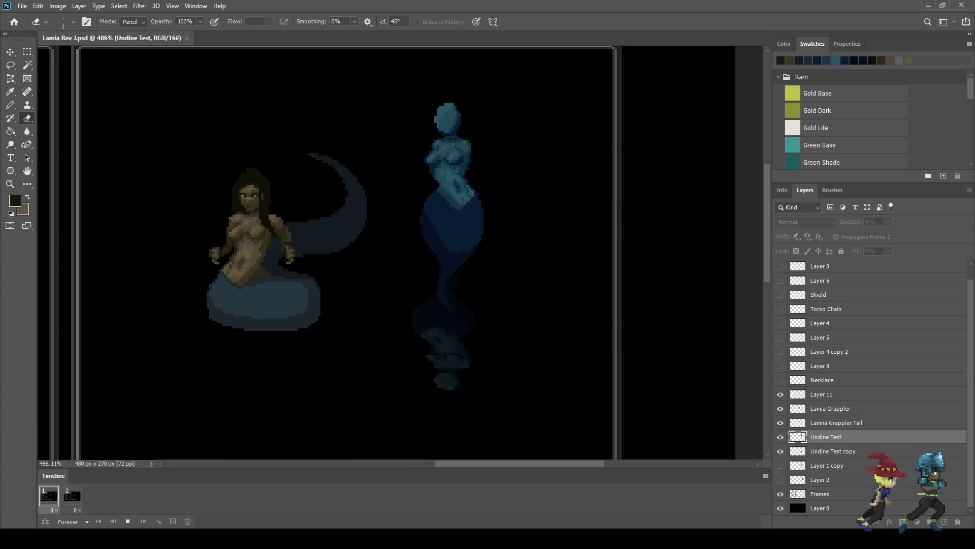
scroll(366, 219, up, 1)
scroll(365, 219, up, 1)
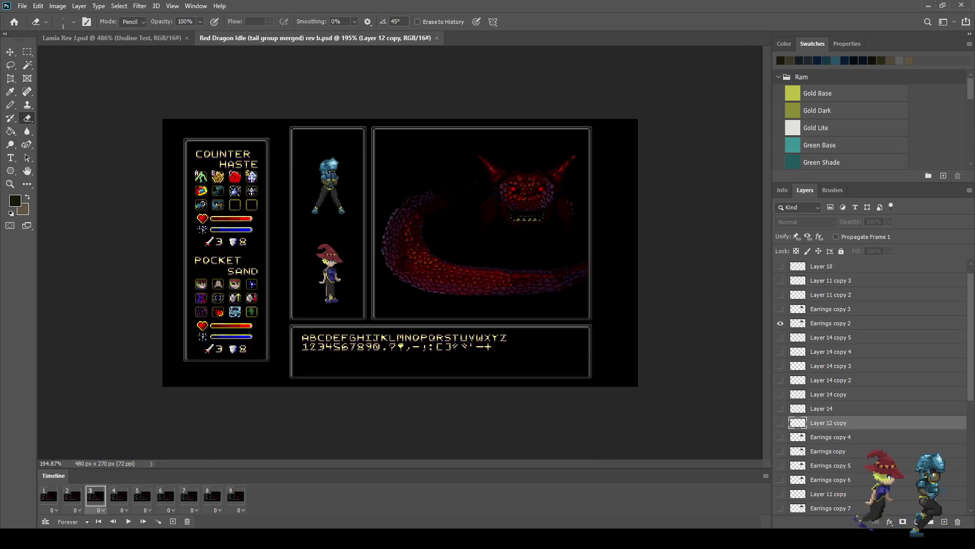
scroll(622, 171, up, 2)
scroll(622, 171, up, 2)
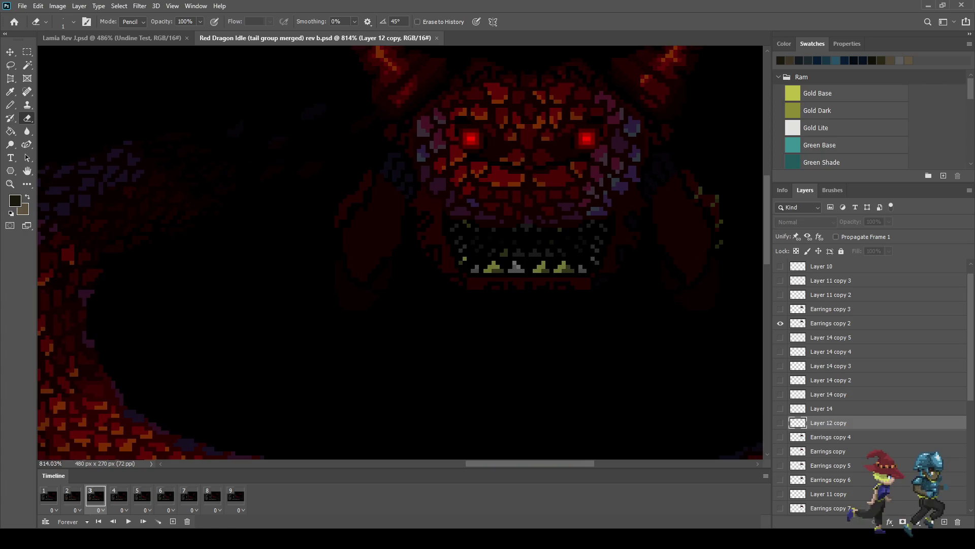
scroll(622, 170, up, 1)
scroll(575, 202, up, 1)
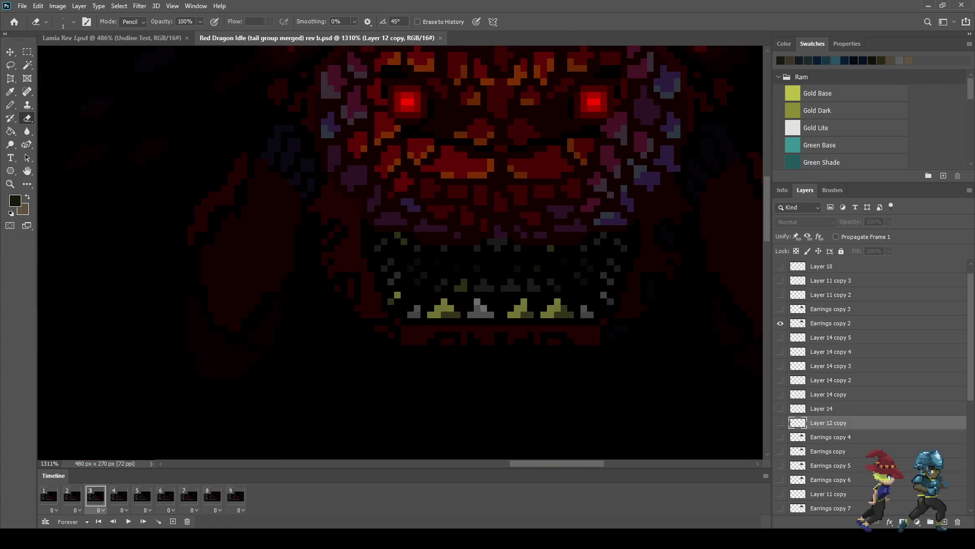
scroll(482, 254, down, 5)
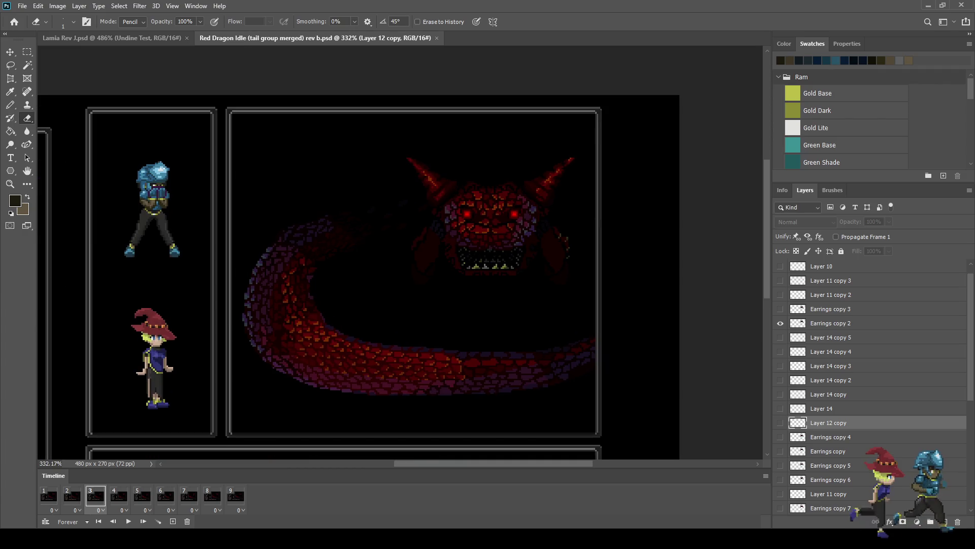
scroll(482, 254, up, 1)
scroll(472, 269, down, 2)
scroll(473, 269, up, 2)
scroll(473, 269, up, 1)
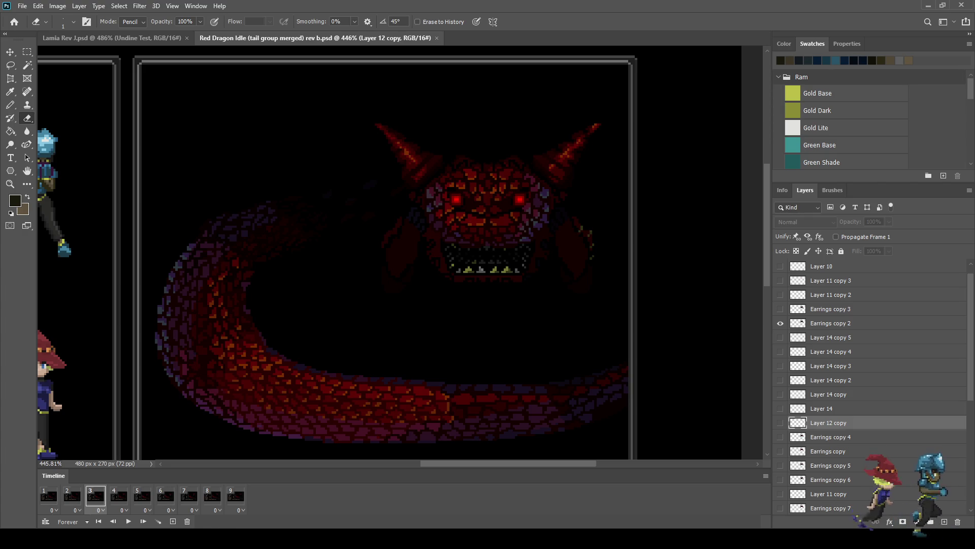
- Play the Red Dragon idle animation loop, then fit the whole image in the window
key(space)
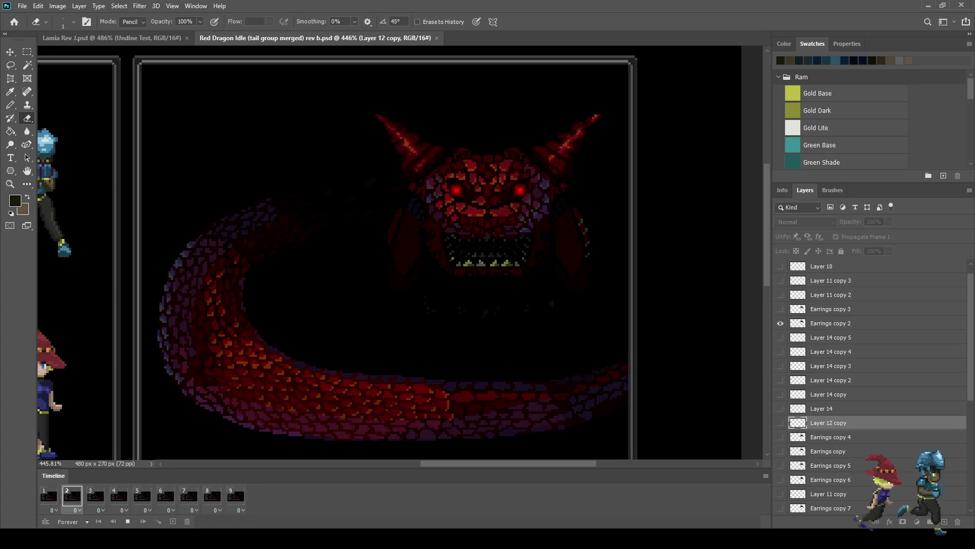
key(ctrl+1)
- Fit the dragon scene to the window and preview it in full-screen mode
key(ctrl+0)
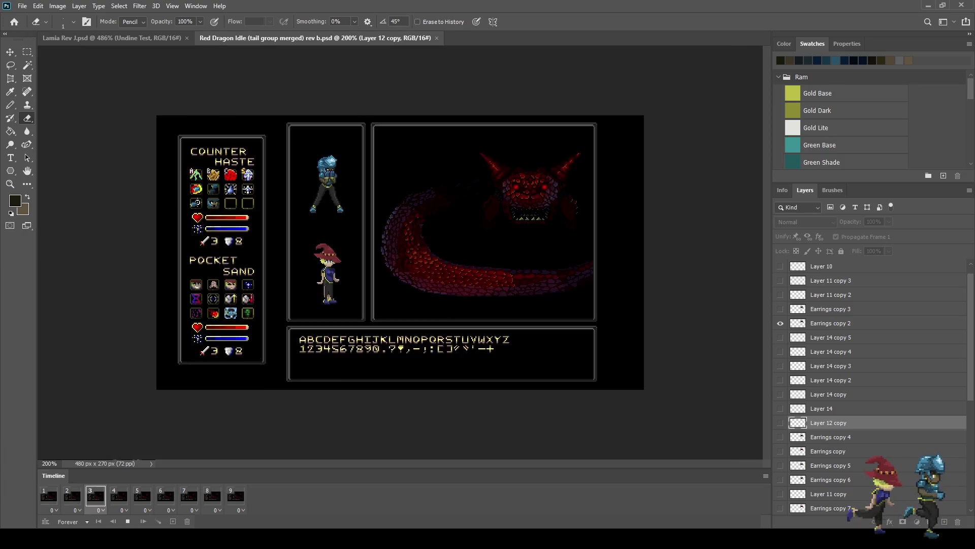
key(f)
key(f)
key(ctrl+0)
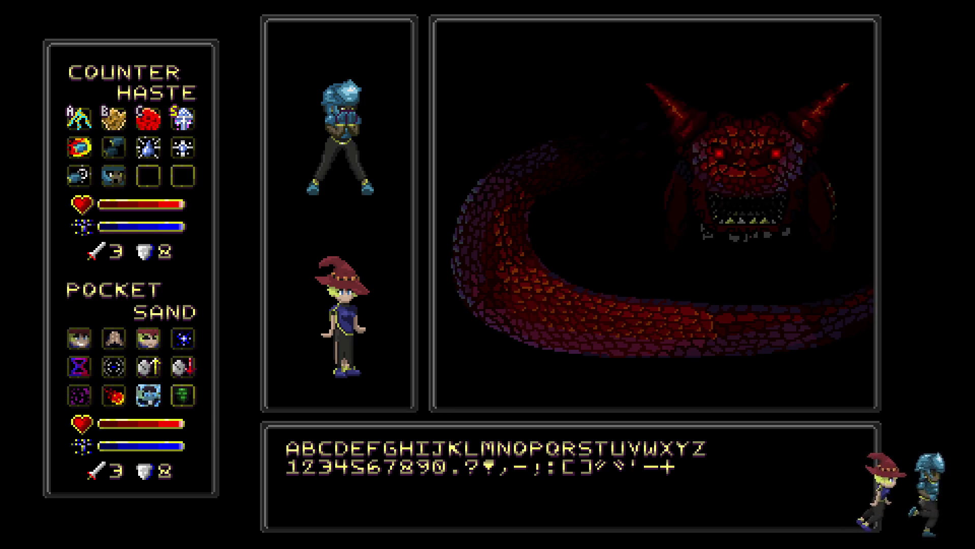
- Close the Red Dragon Idle document and play the Lamia animation from frame 1
key(f)
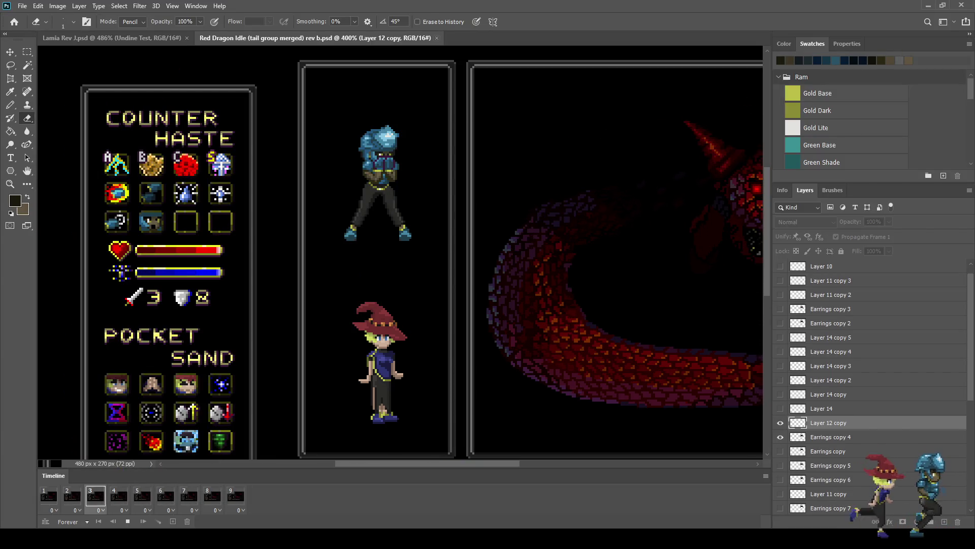
key(ctrl+w)
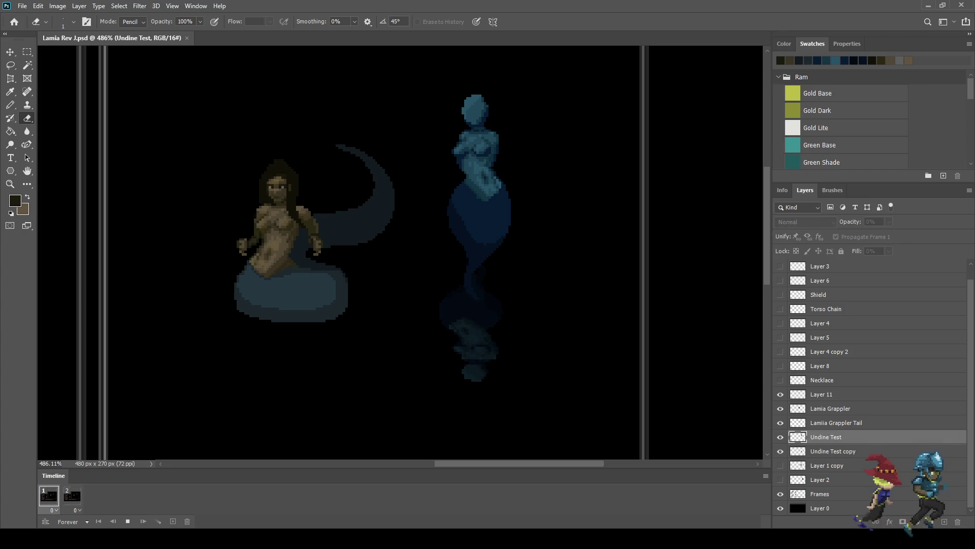
click(49, 496)
scroll(401, 254, left, 2)
scroll(401, 254, left, 1)
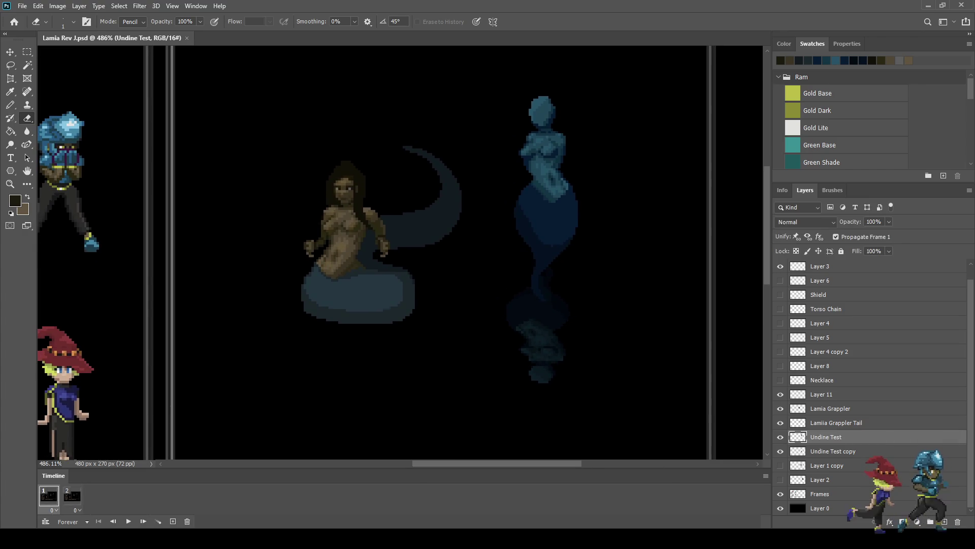
scroll(680, 165, down, 3)
scroll(681, 165, up, 2)
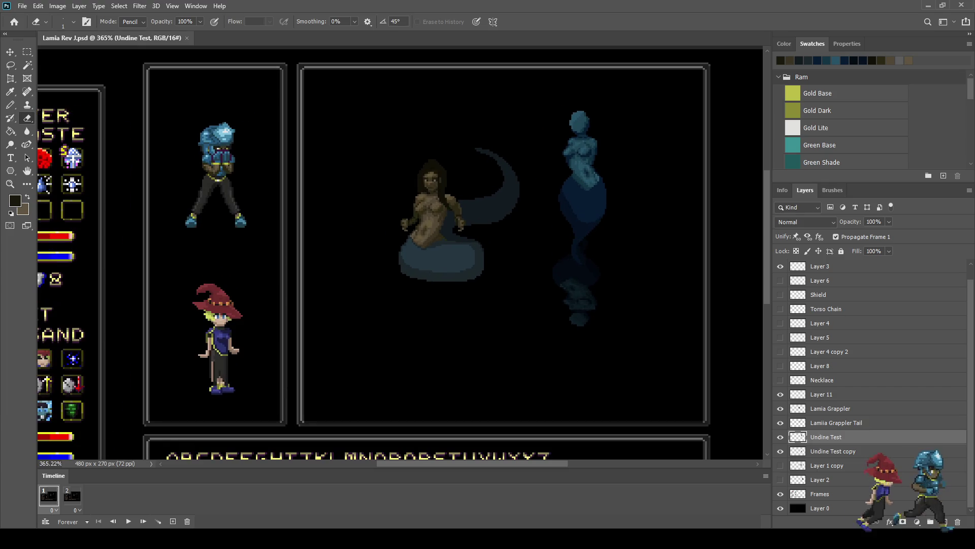
key(space)
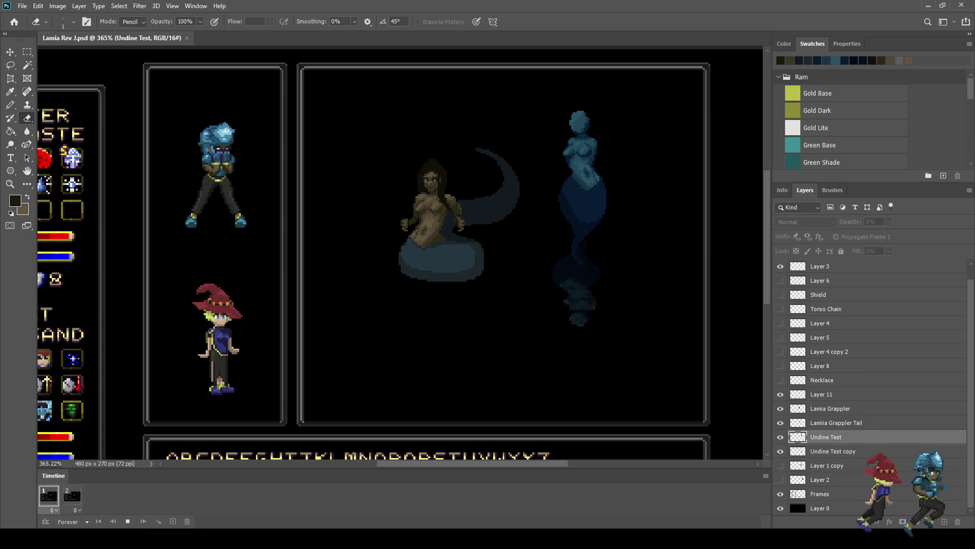
- Scale the lasso-selected Undine neck patch up to about 120% × 111%
scroll(624, 147, up, 5)
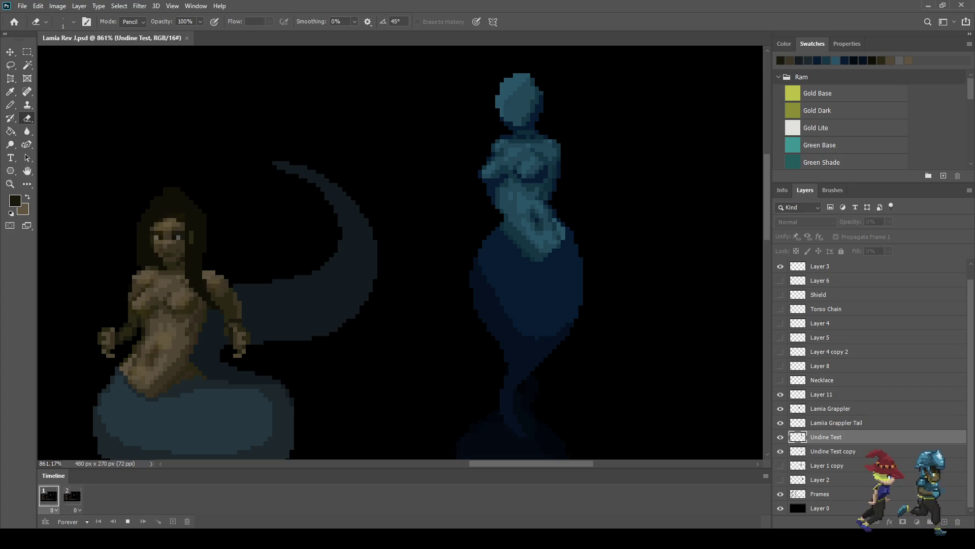
scroll(551, 162, up, 3)
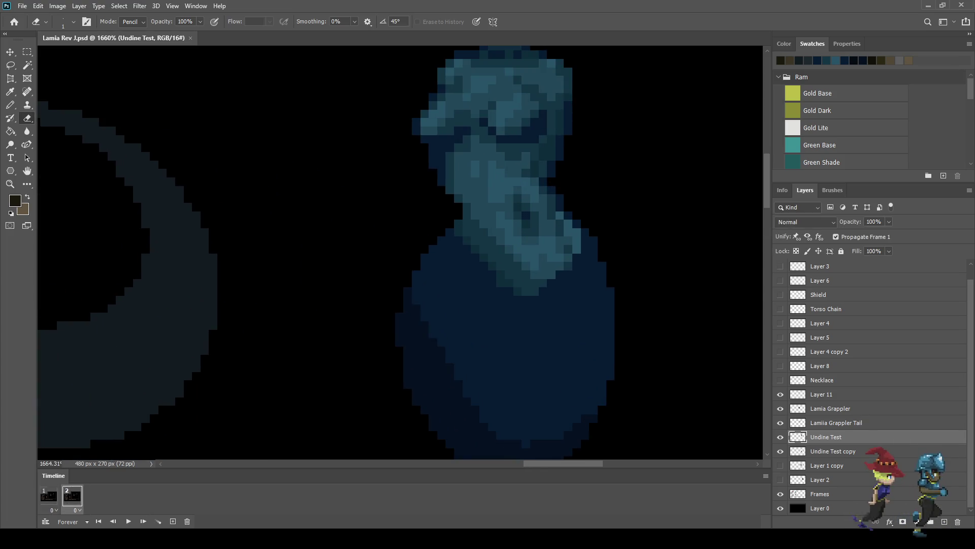
key(l)
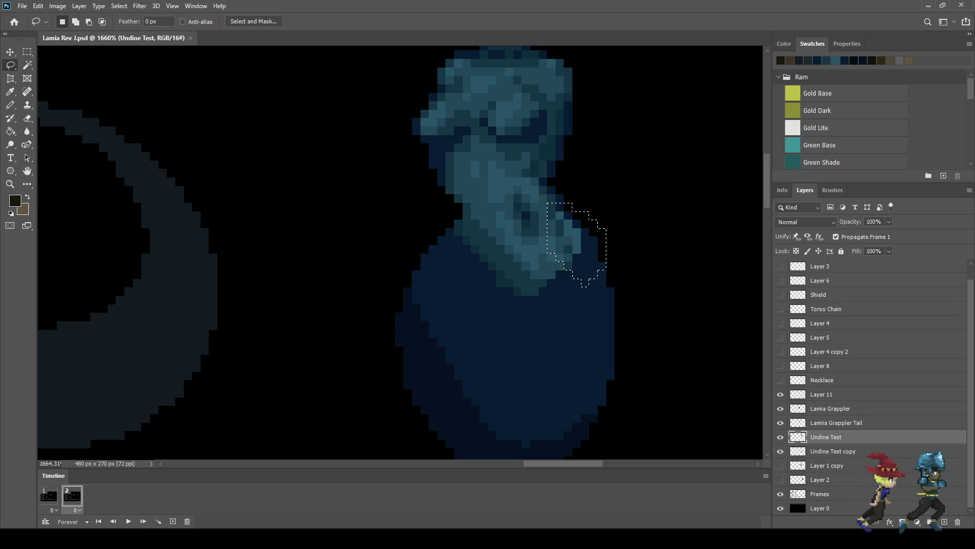
key(ctrl+t)
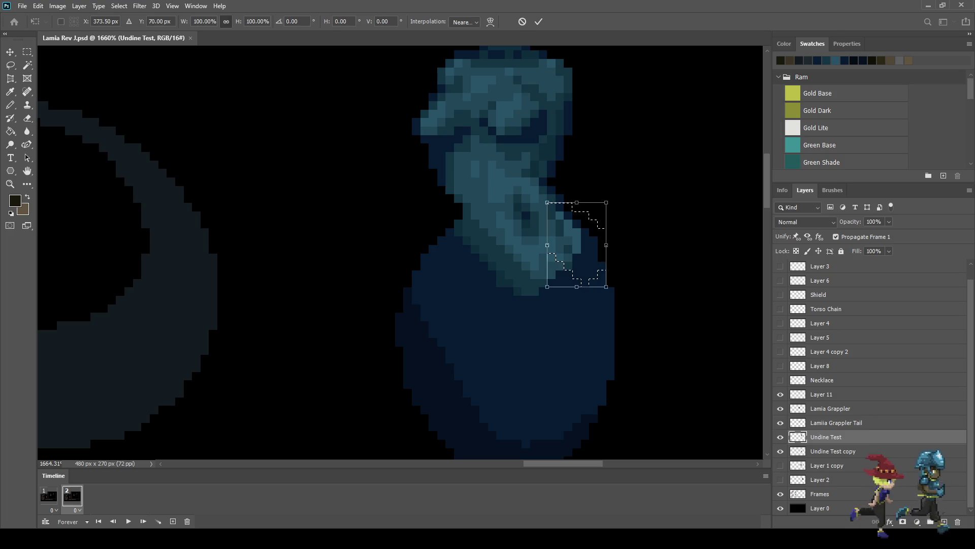
drag(615, 196, 618, 193)
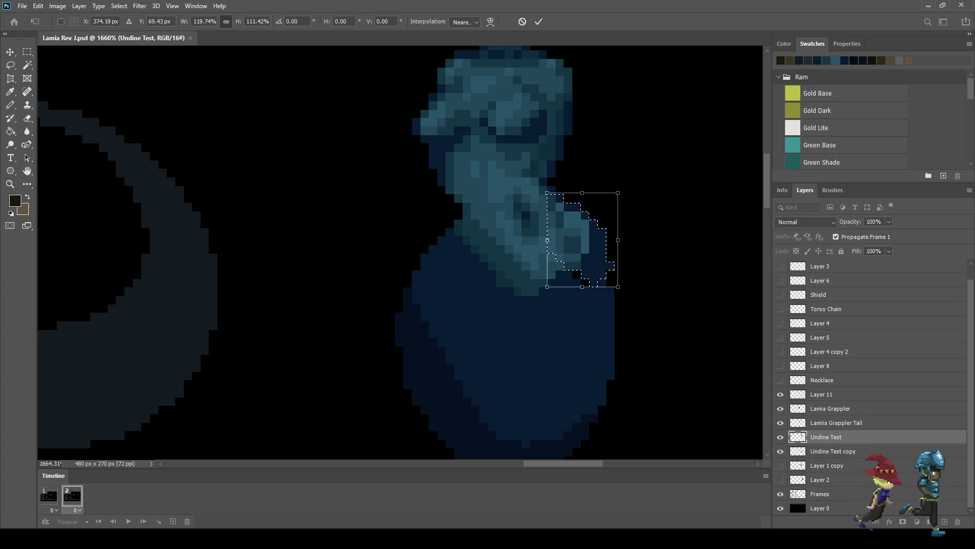
key(Return)
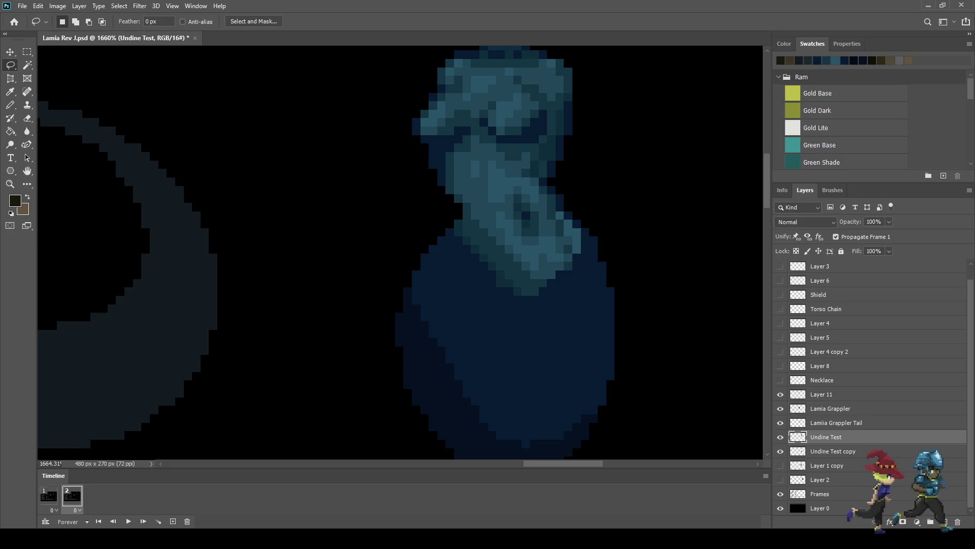
- Zoom around the Undine and play the Lamia scene's animation to preview it
scroll(598, 107, down, 10)
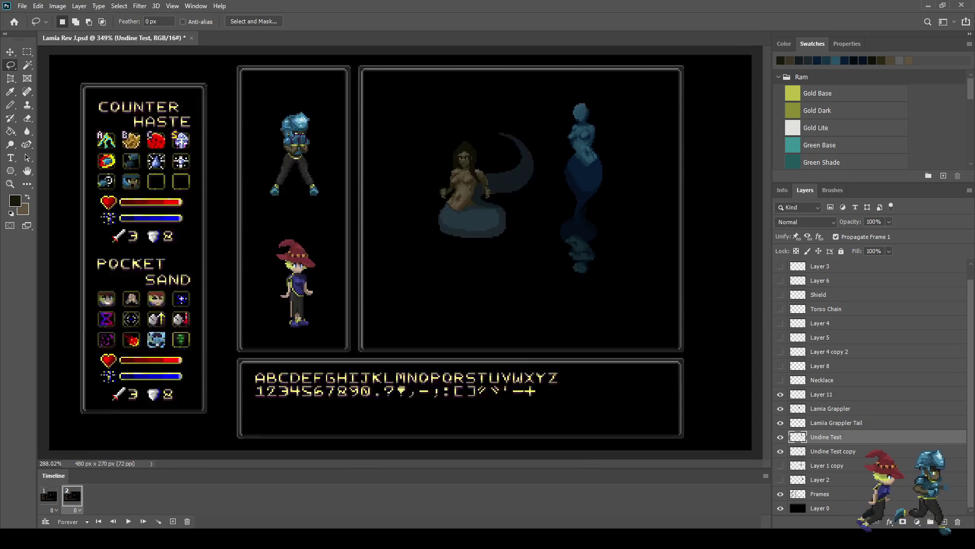
scroll(571, 112, up, 6)
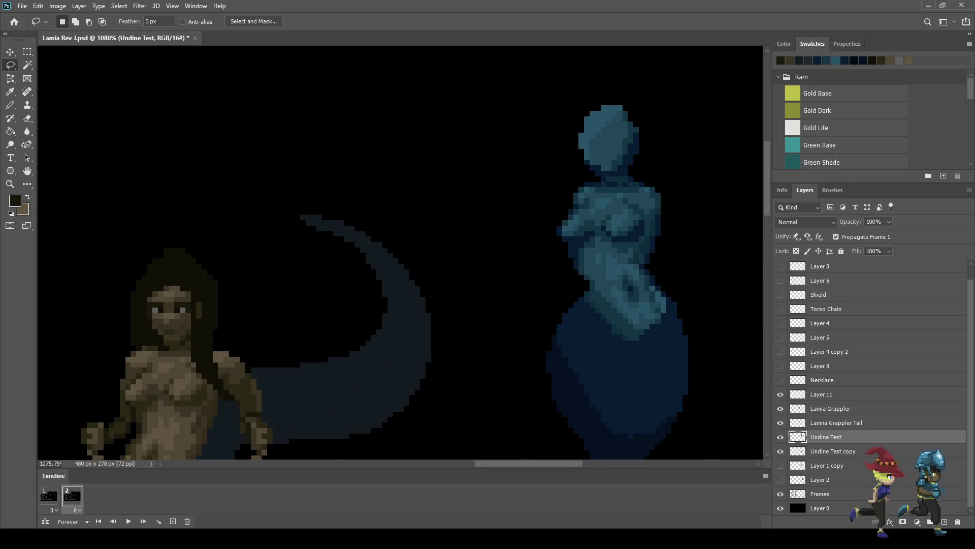
scroll(600, 152, down, 3)
scroll(600, 152, up, 4)
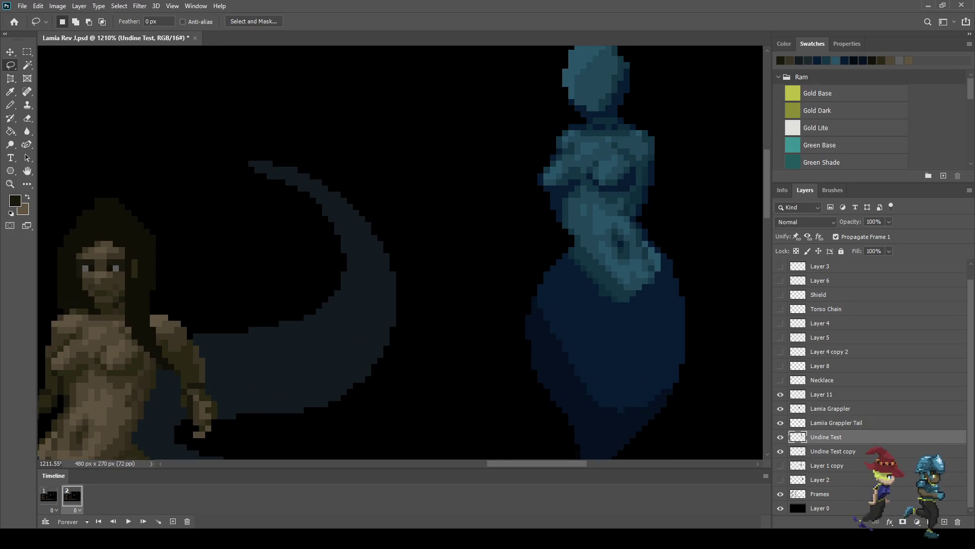
scroll(635, 92, up, 4)
scroll(635, 91, up, 2)
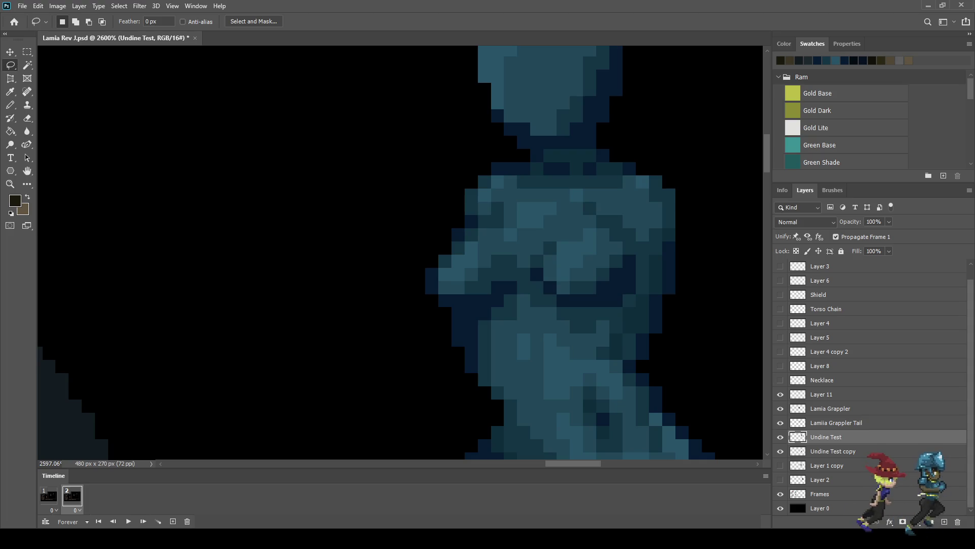
scroll(558, 254, up, 3)
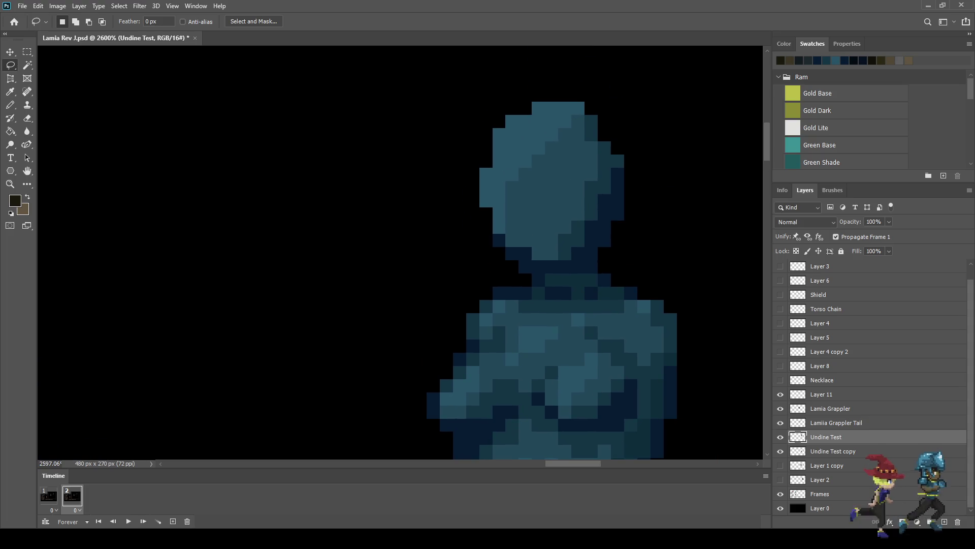
scroll(600, 254, down, 3)
scroll(599, 253, down, 2)
scroll(599, 254, down, 2)
scroll(600, 254, down, 2)
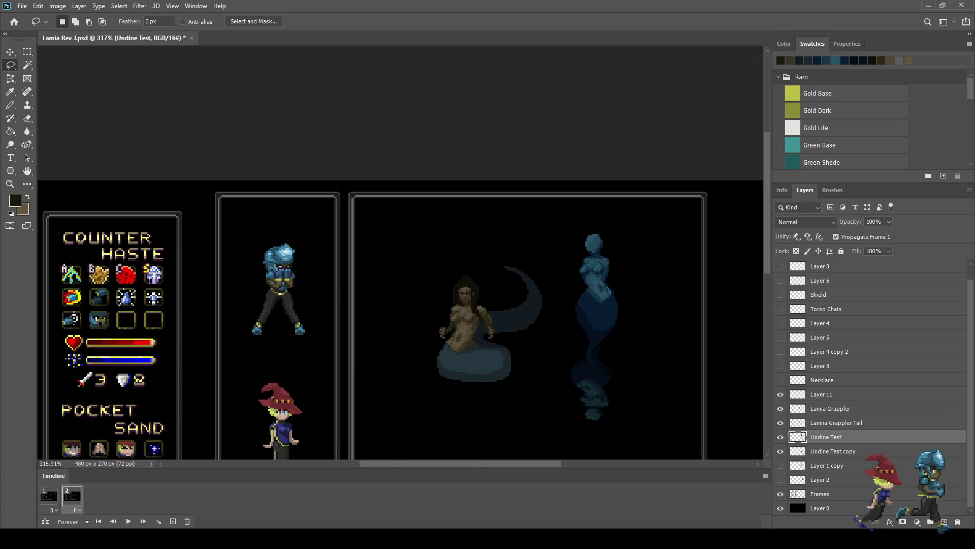
scroll(615, 290, up, 3)
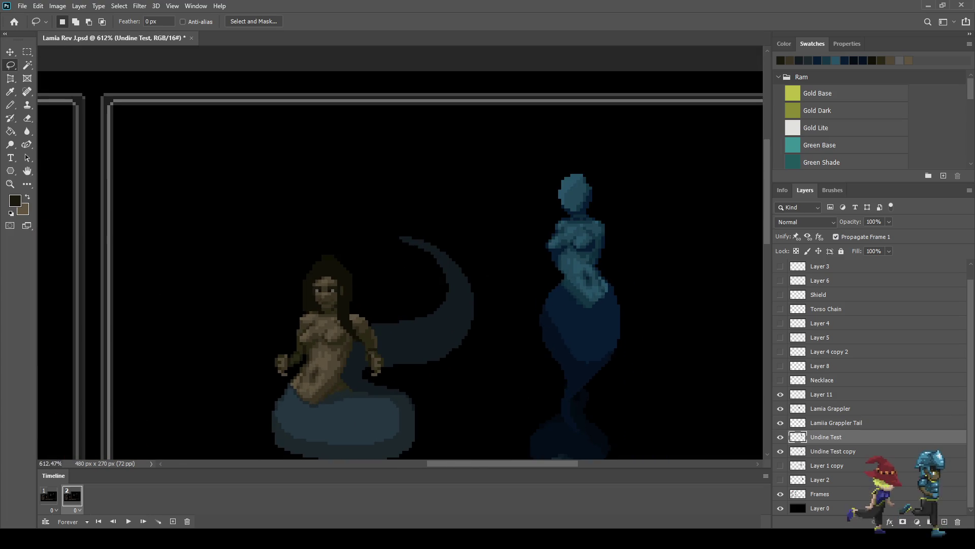
key(space)
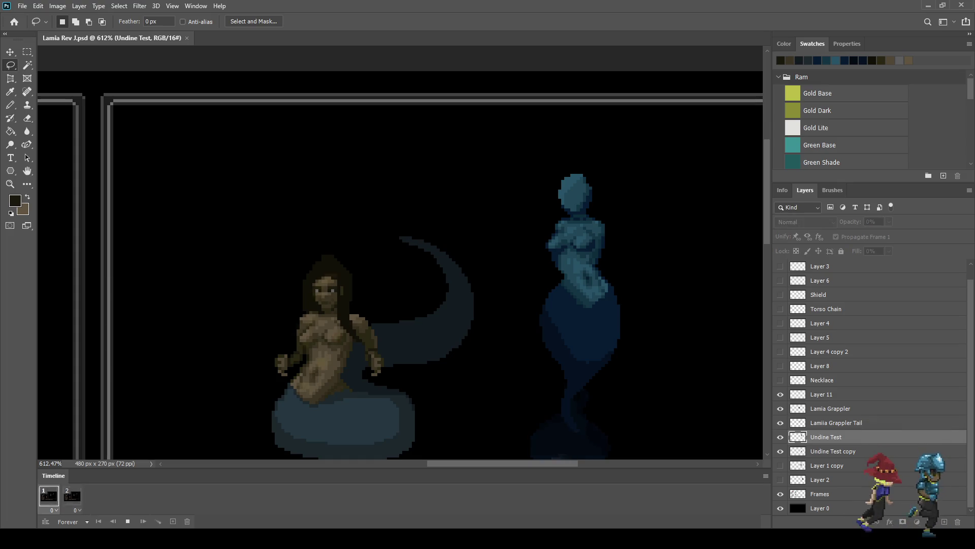
scroll(600, 204, down, 3)
scroll(600, 204, down, 1)
scroll(600, 204, up, 1)
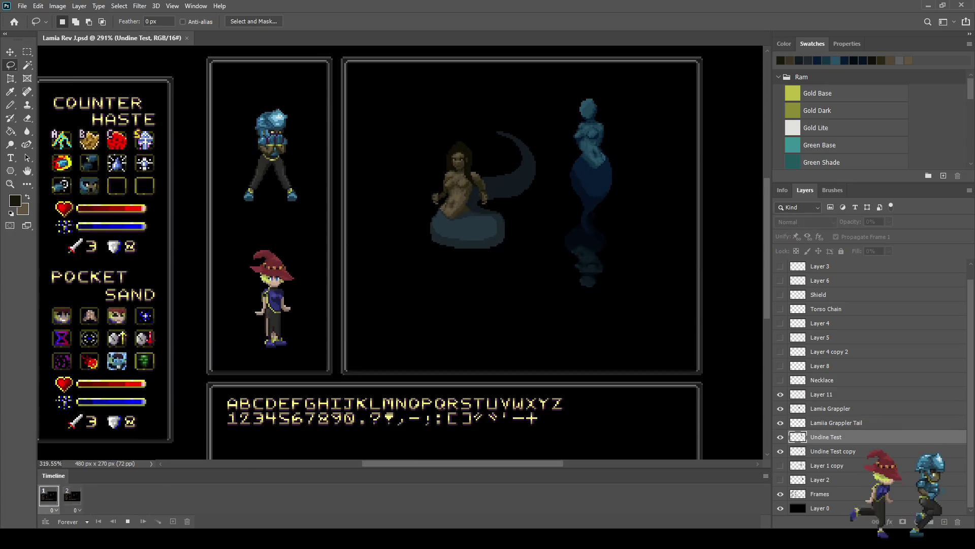
scroll(600, 204, up, 1)
scroll(546, 108, up, 1)
scroll(546, 108, up, 1)
scroll(545, 108, up, 1)
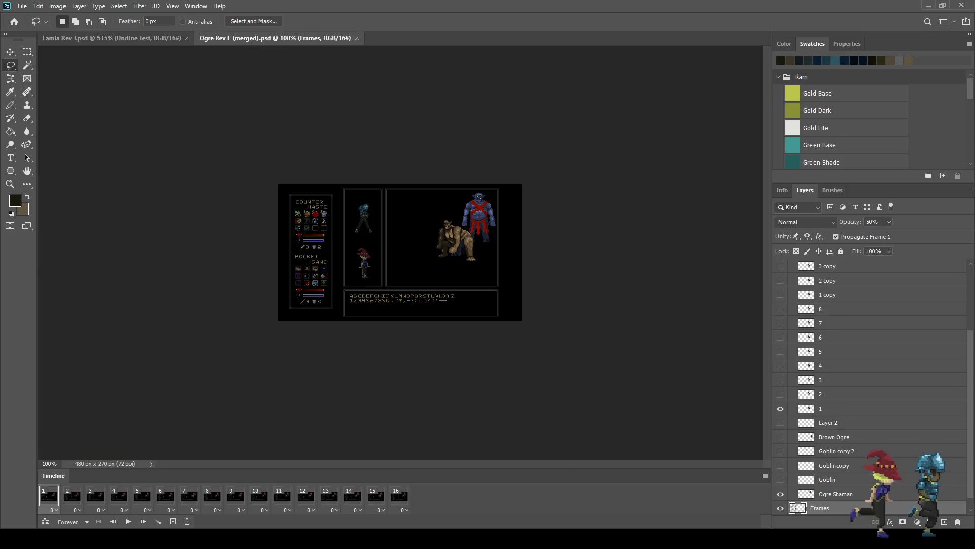
- Zoom in to 300% on the Ogre scene and loop its 16-frame animation
key(ctrl+plus)
key(ctrl+plus)
key(space)
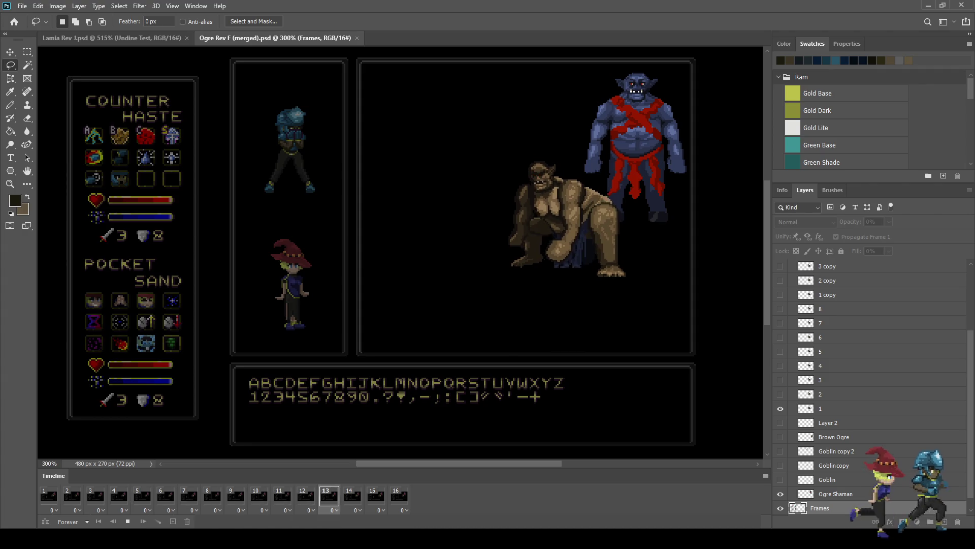
scroll(589, 181, up, 6)
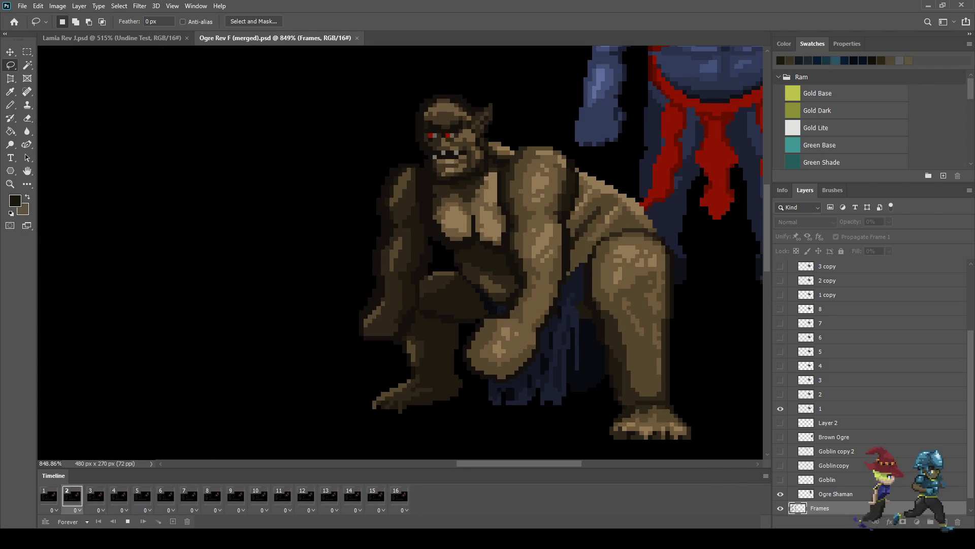
scroll(648, 214, down, 1)
scroll(554, 188, down, 2)
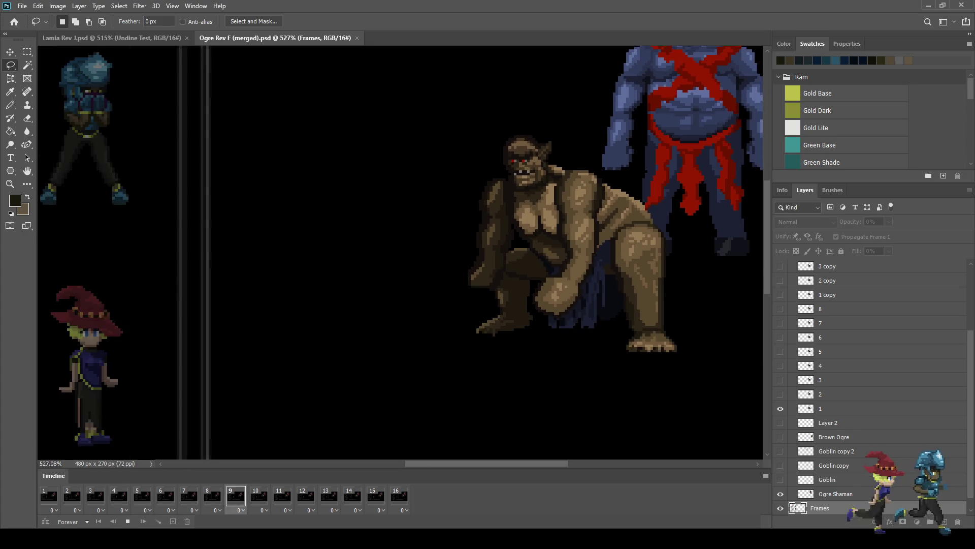
scroll(554, 188, down, 2)
scroll(554, 189, down, 1)
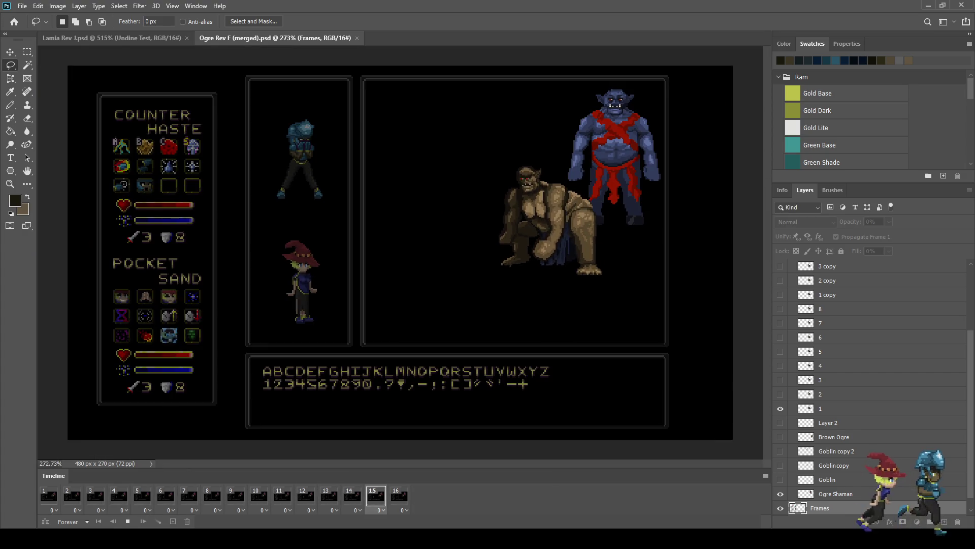
scroll(584, 163, up, 1)
scroll(584, 163, down, 2)
scroll(585, 162, up, 2)
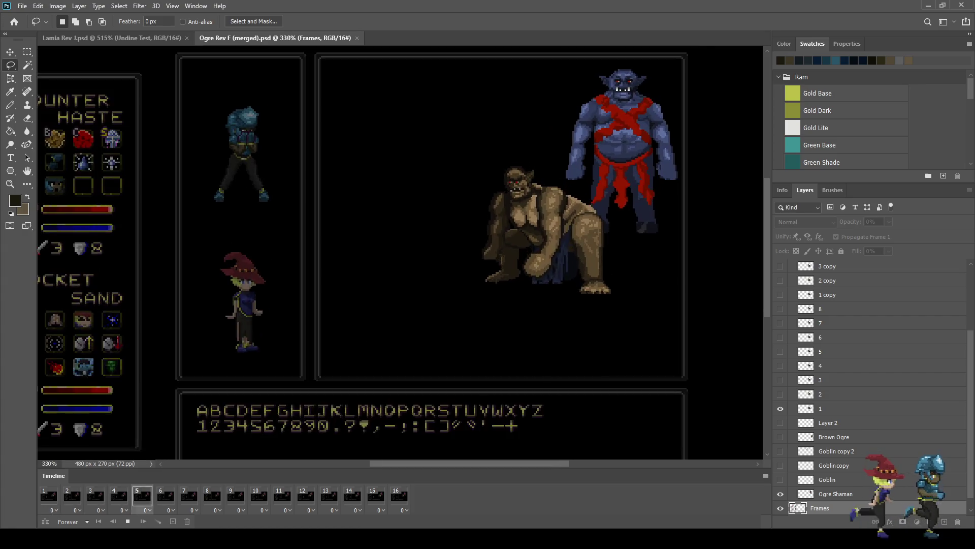
scroll(601, 211, down, 1)
scroll(601, 210, up, 1)
scroll(601, 211, up, 1)
scroll(602, 211, up, 1)
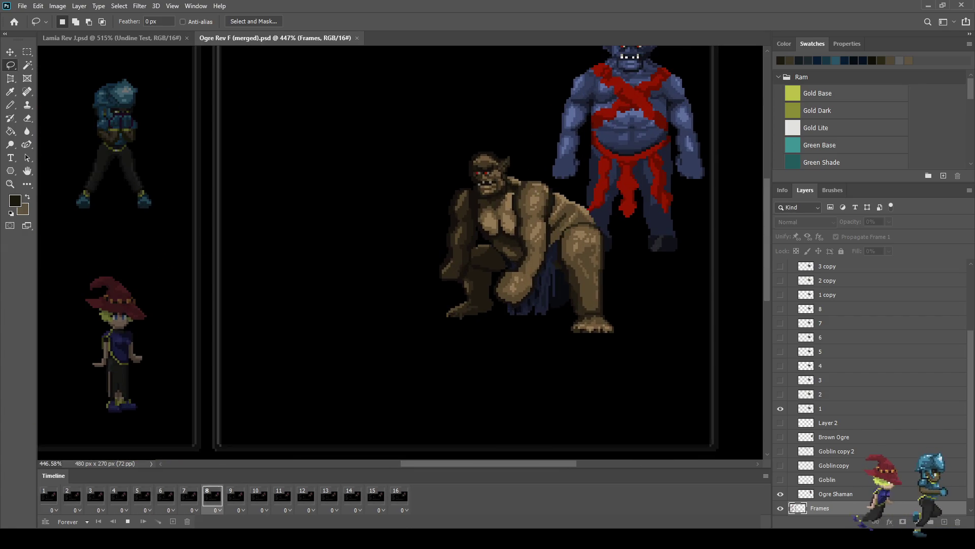
scroll(570, 223, up, 1)
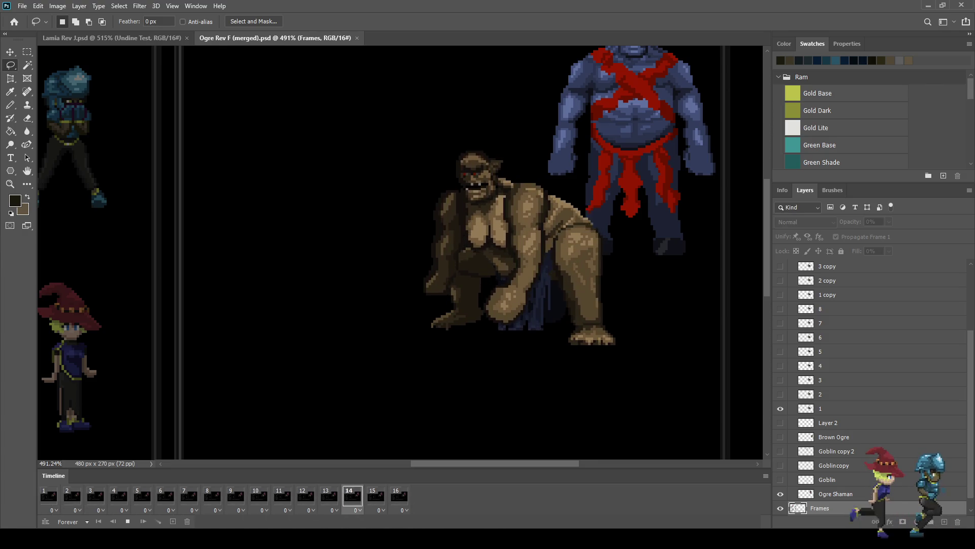
key(ctrl+1)
key(ctrl+plus)
key(ctrl+plus)
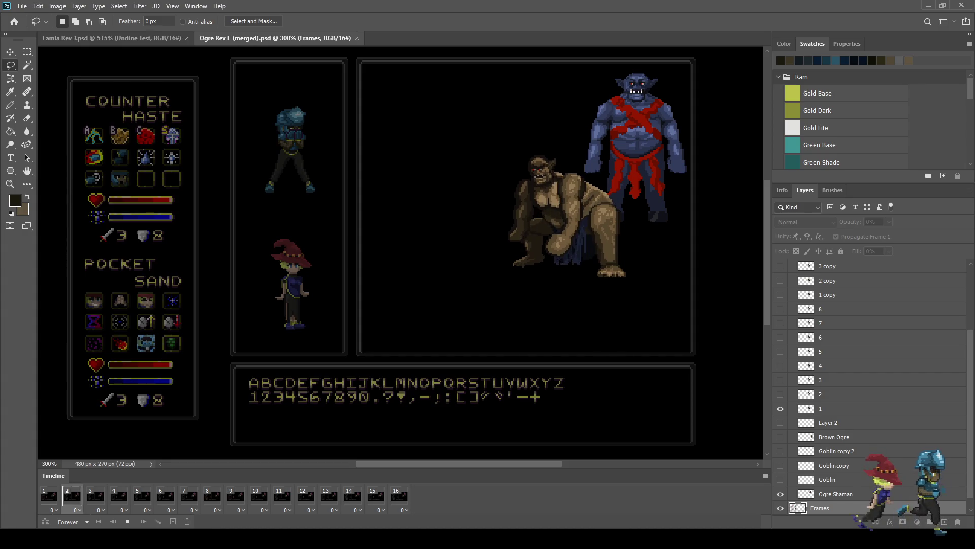
- Switch back to the Lamia Rev J.psd document
key(ctrl+Tab)
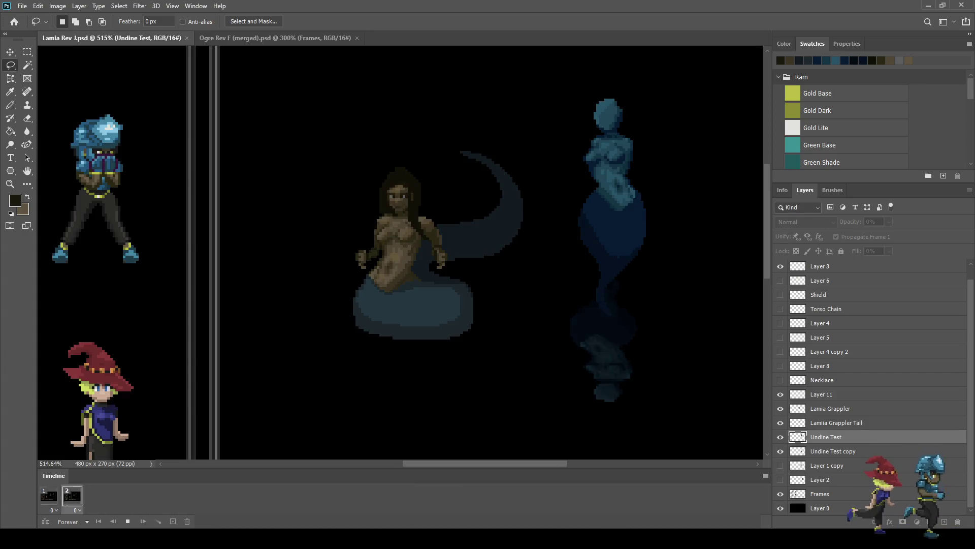